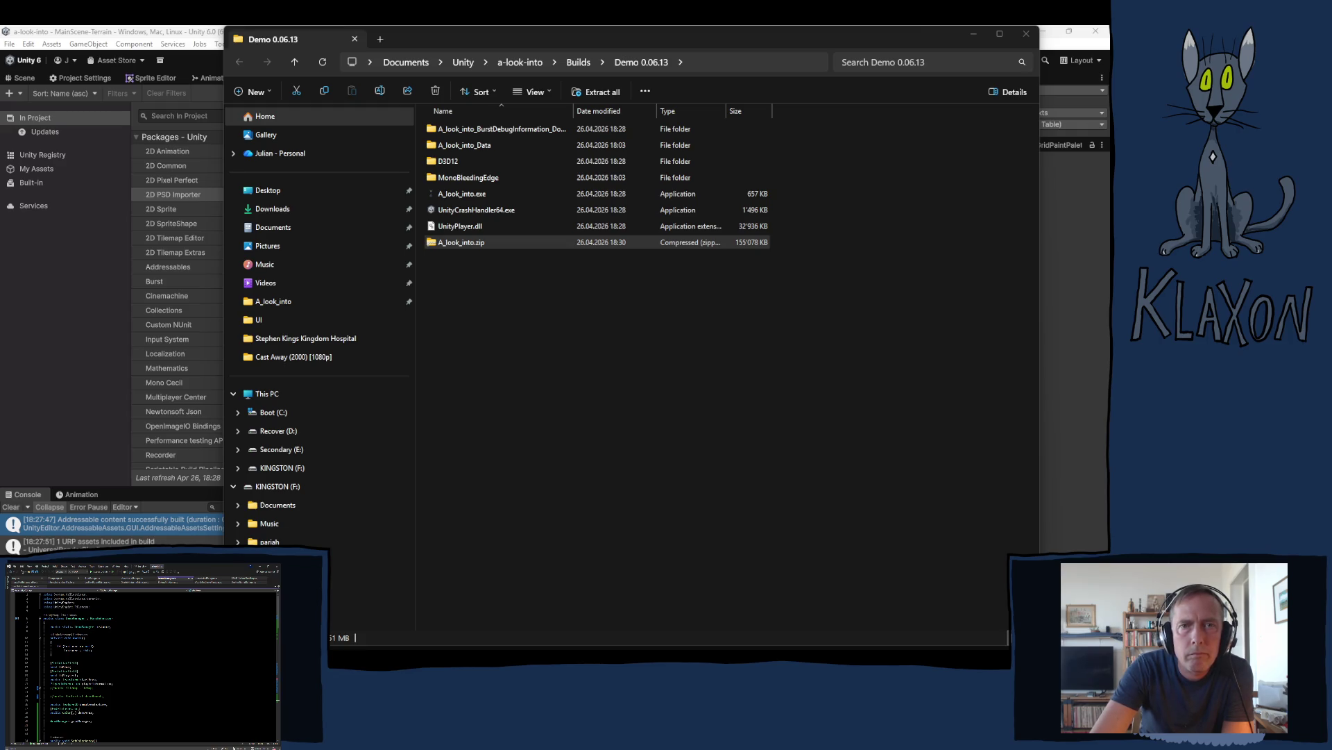
Step: Close the Demo 0.06.13 build folder window to return to Unity
click(1026, 33)
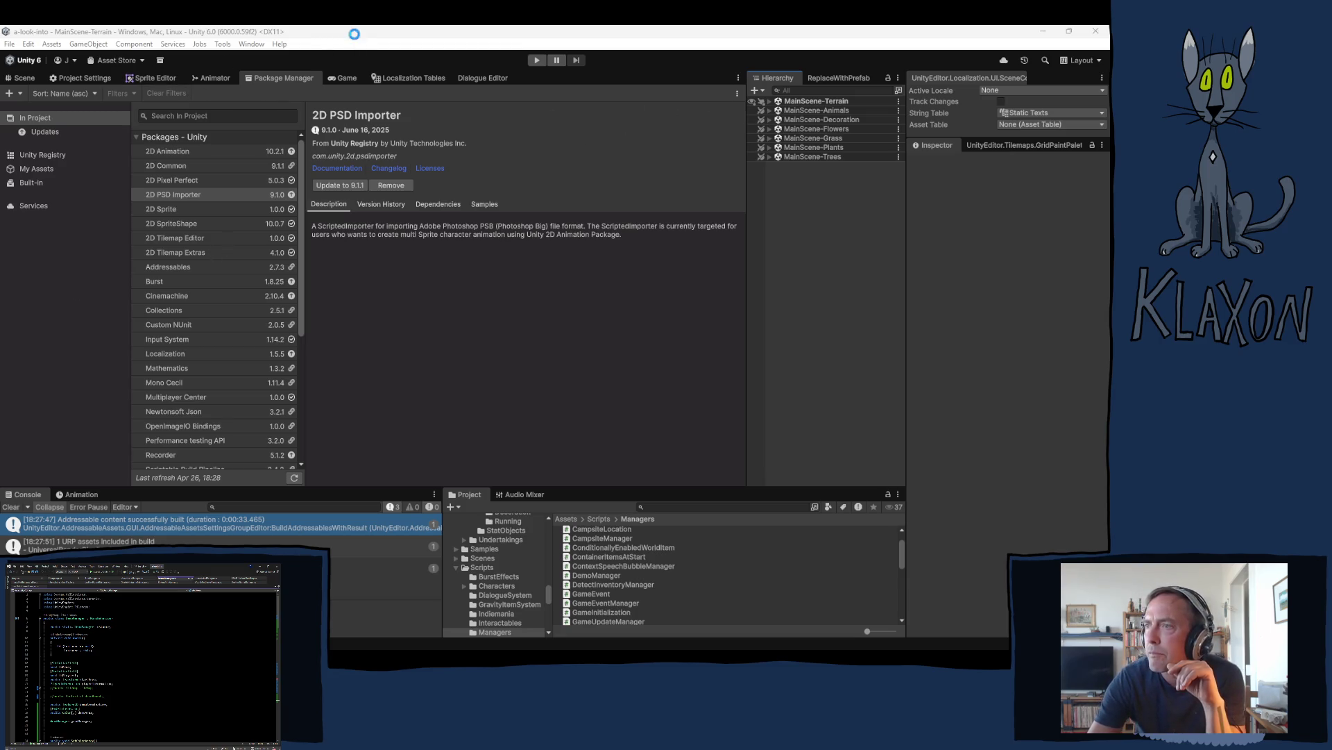
Step: Switch from the Package Manager back to the Scene view showing the farm scene
key(ctrl+1)
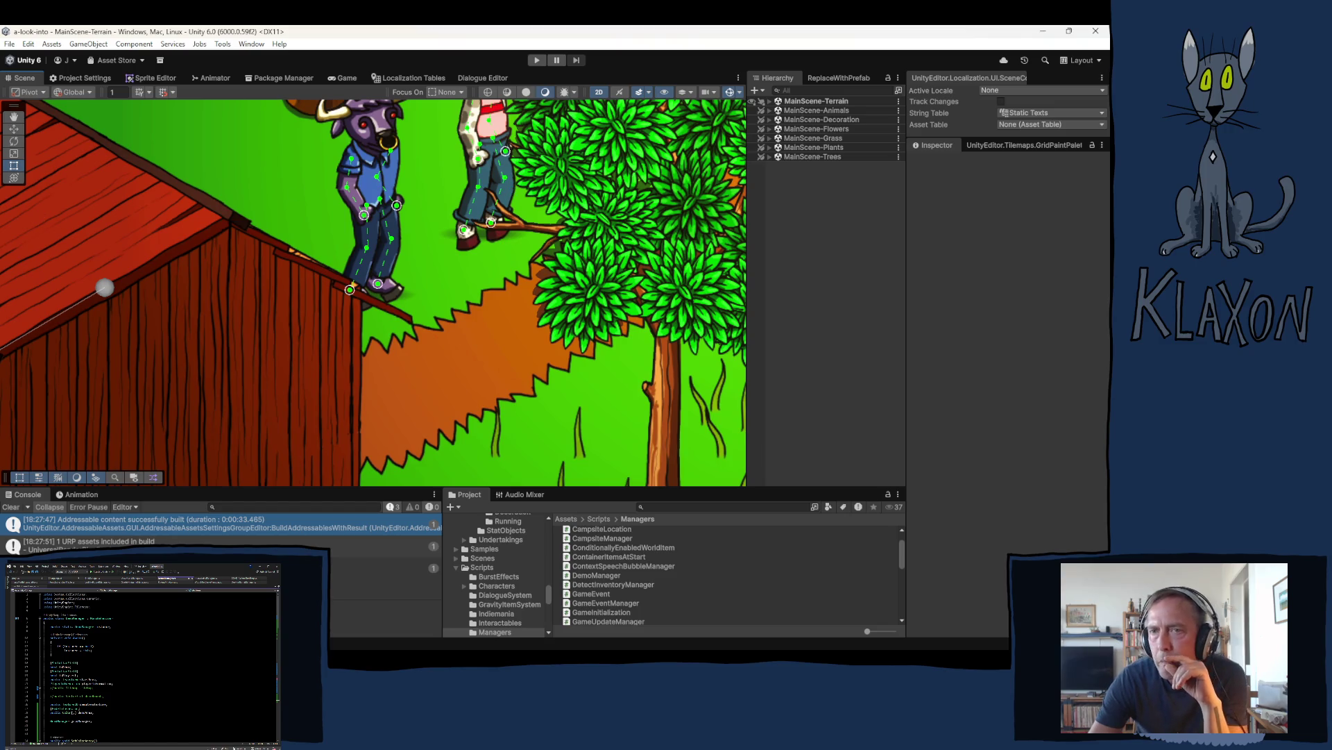
Step: Quit Unity Editor with Alt+F4, closing the farm project
key(alt+F4)
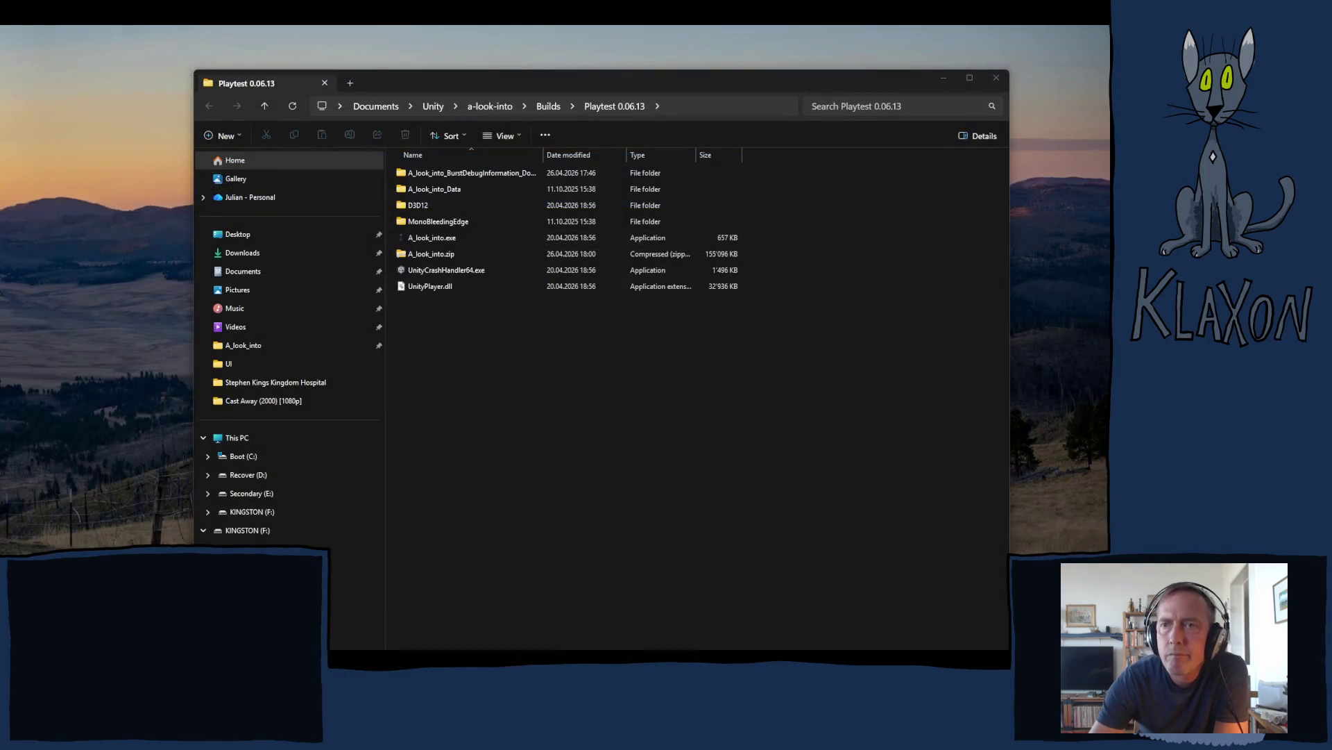
Step: Close the Playtest 0.06.13 File Explorer window
click(996, 78)
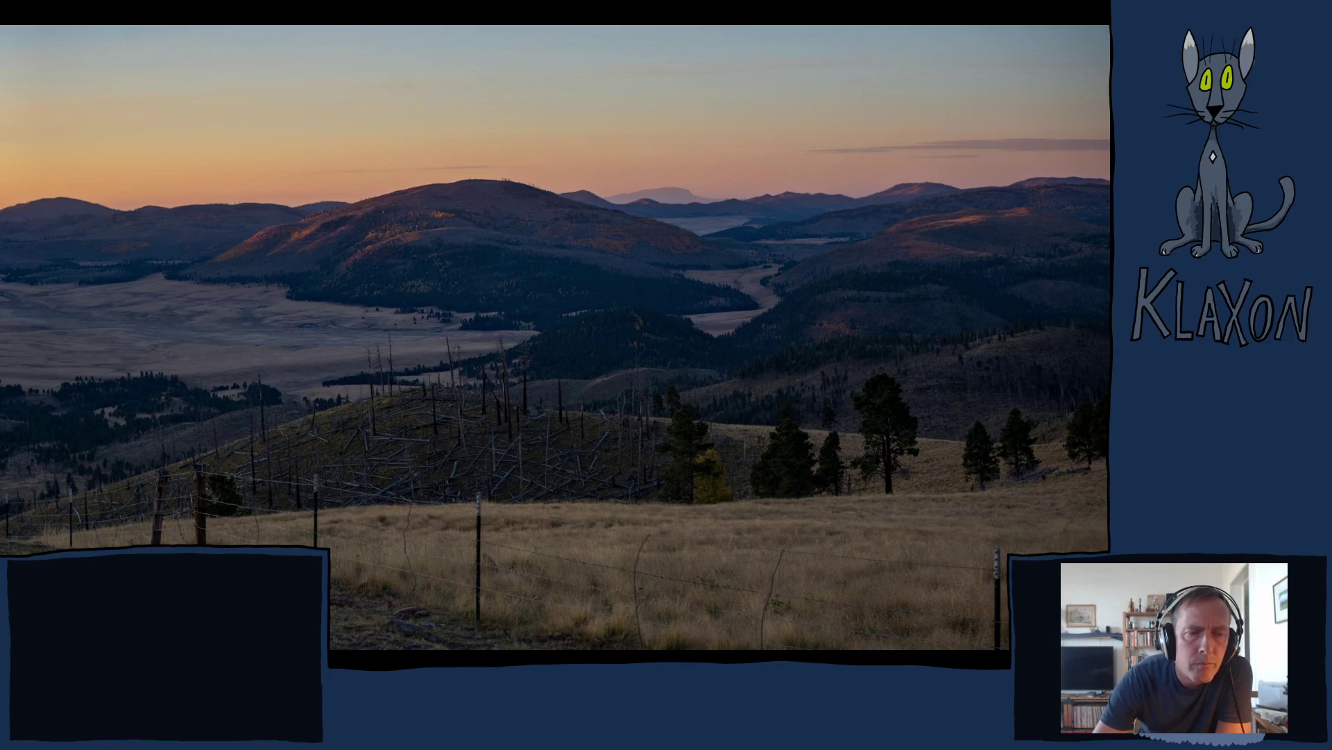